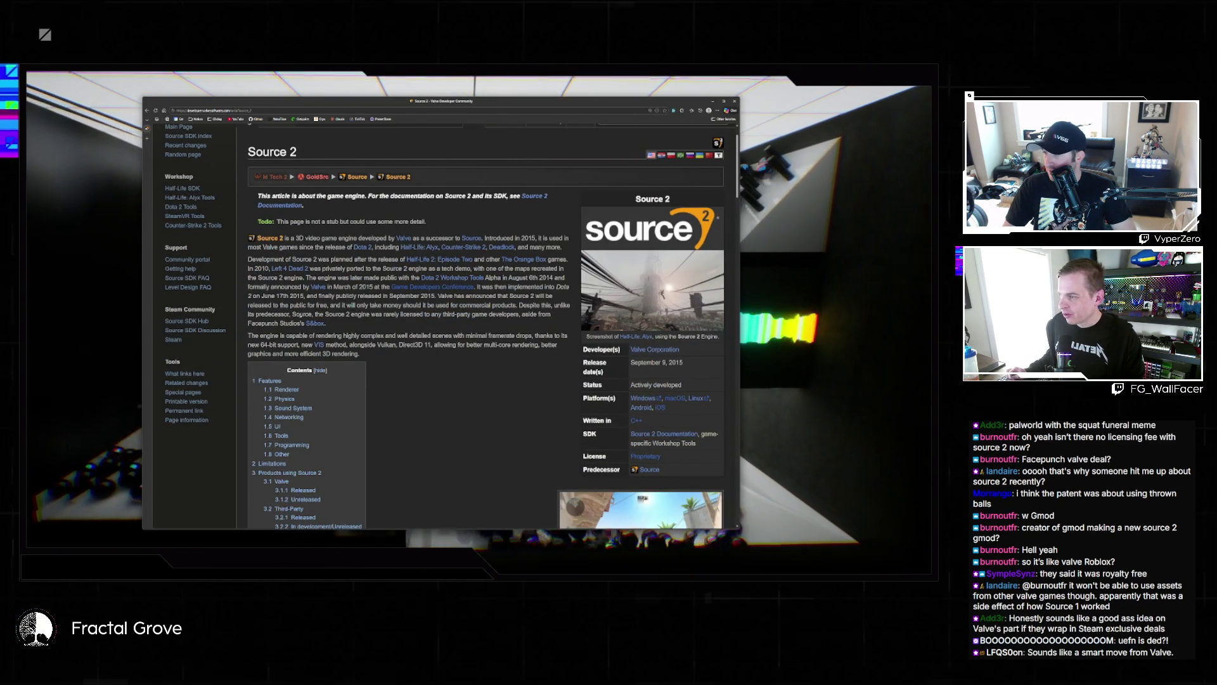
{"action": "left_click_drag", "start_coordinate": [338, 314], "coordinate": [409, 315]}
{"action": "left_click", "coordinate": [502, 322]}
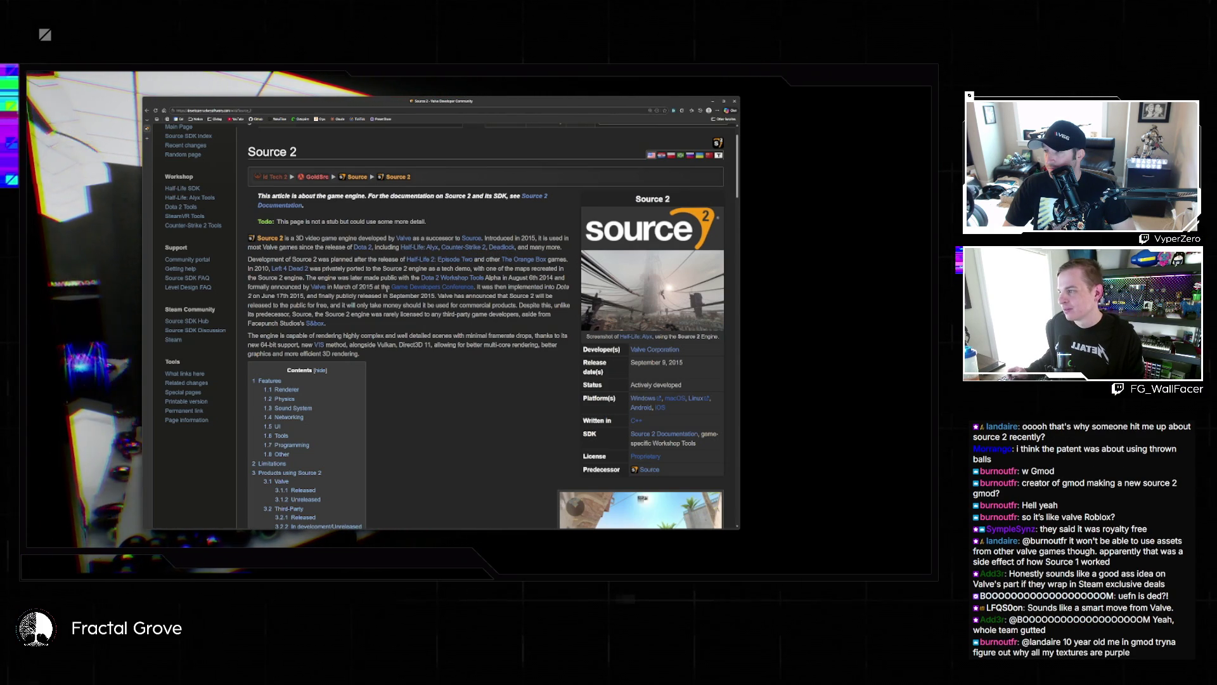
{"action": "scroll", "coordinate": [293, 297], "scroll_direction": "down", "scroll_amount": 10}
Step: Scroll down the Source 2 wiki article to its list of products built on the engine
{"action": "scroll", "coordinate": [366, 298], "scroll_direction": "down", "scroll_amount": 3}
{"action": "scroll", "coordinate": [368, 298], "scroll_direction": "down", "scroll_amount": 10}
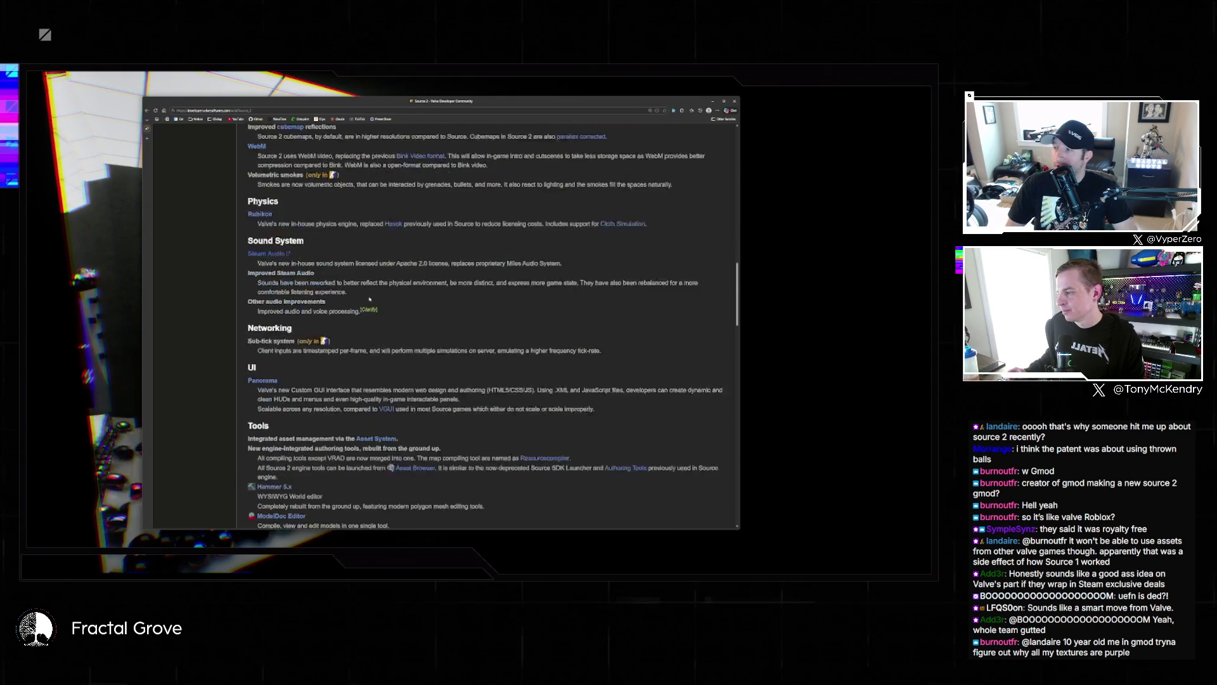
{"action": "scroll", "coordinate": [369, 298], "scroll_direction": "down", "scroll_amount": 8}
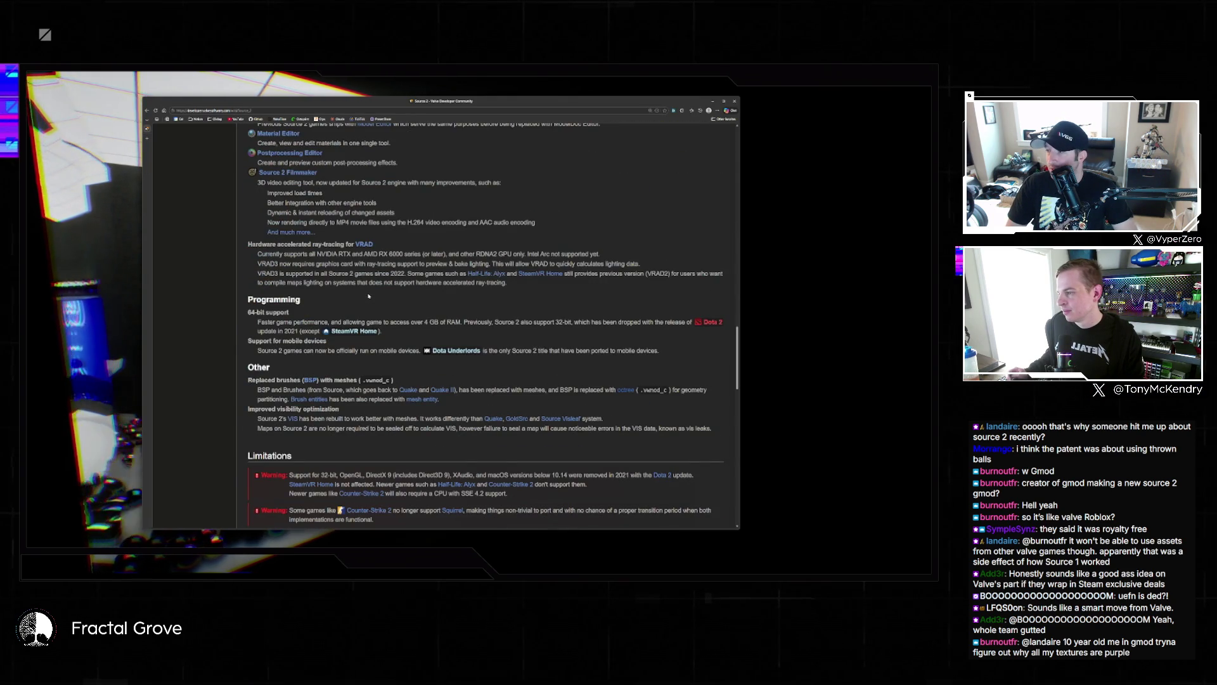
{"action": "scroll", "coordinate": [368, 296], "scroll_direction": "down", "scroll_amount": 5}
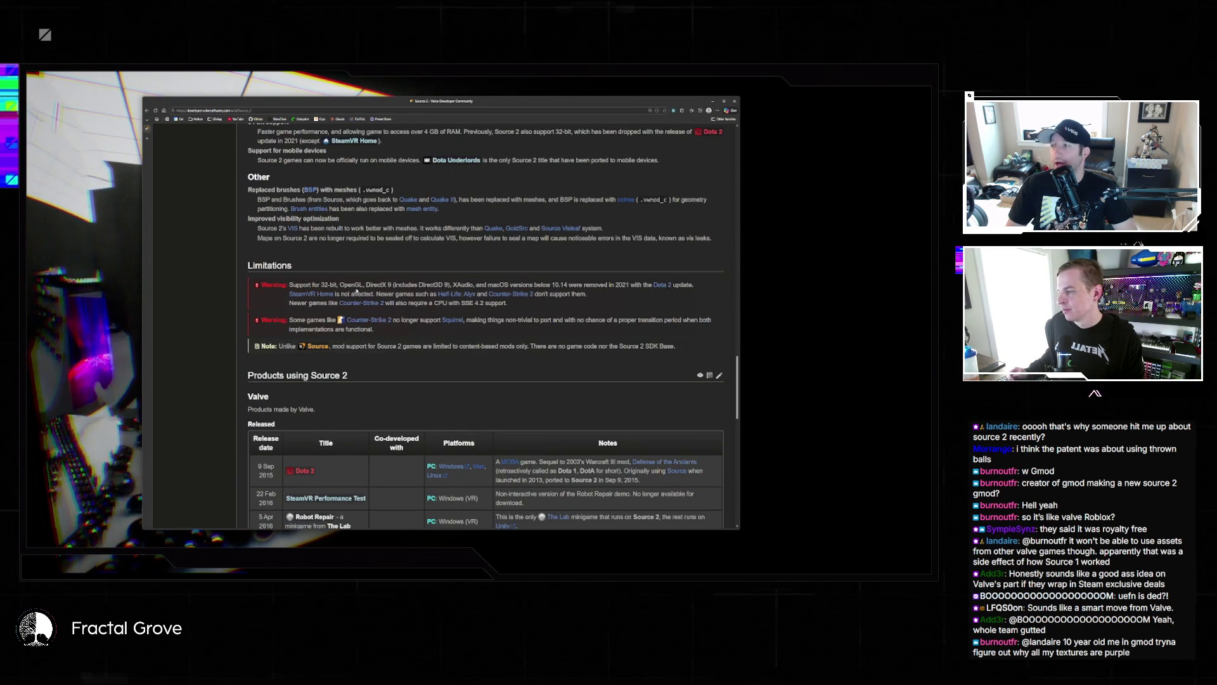
{"action": "scroll", "coordinate": [356, 293], "scroll_direction": "down", "scroll_amount": 10}
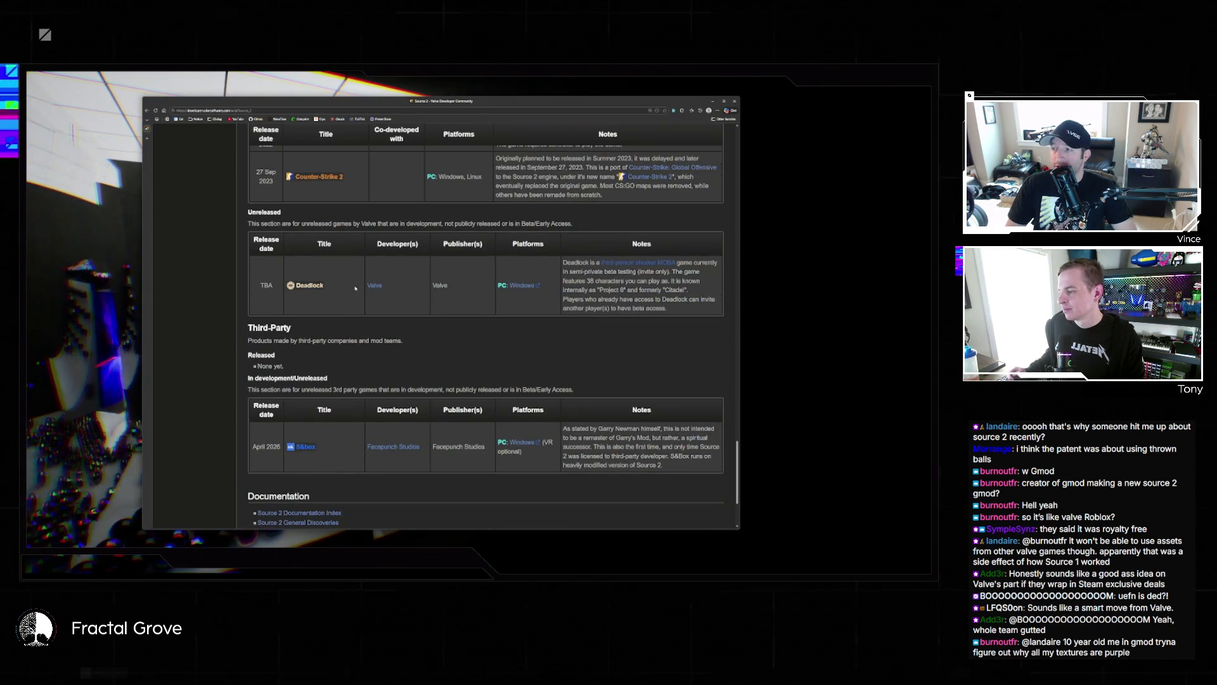
{"action": "scroll", "coordinate": [356, 289], "scroll_direction": "down", "scroll_amount": 3}
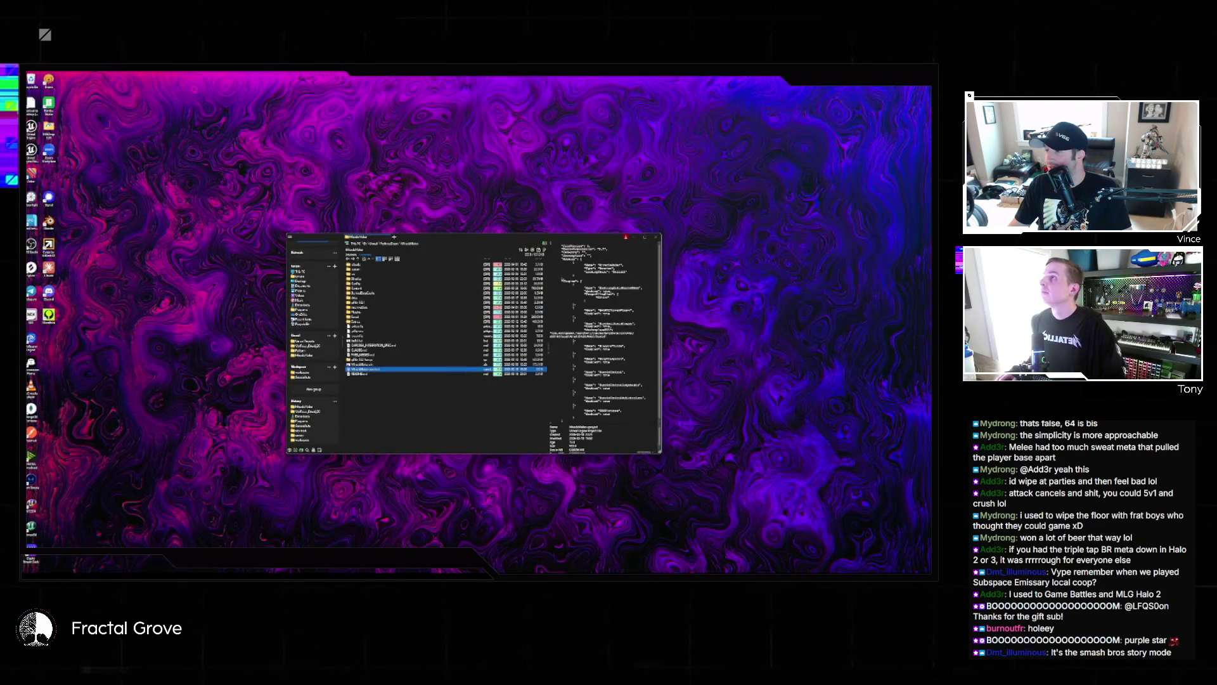
Step: Preview the .sln file, dismiss its error message, and close the project folder window
{"action": "left_click", "coordinate": [380, 364]}
{"action": "key", "text": "Return"}
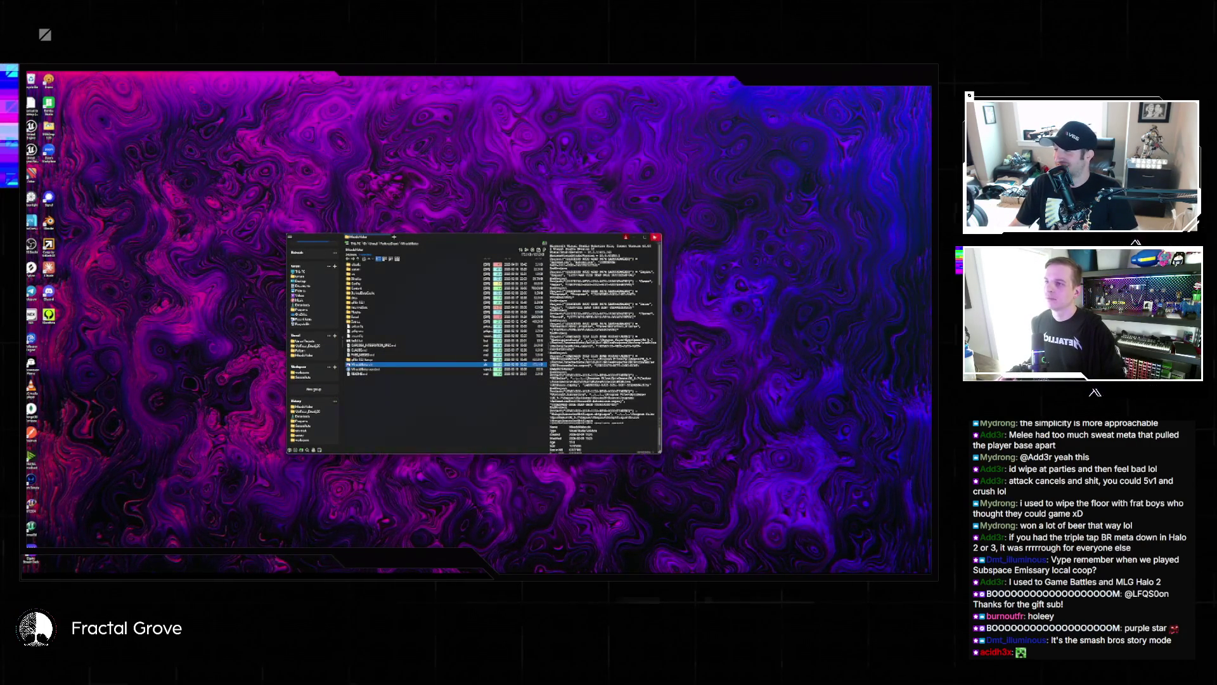
{"action": "left_click", "coordinate": [657, 238]}
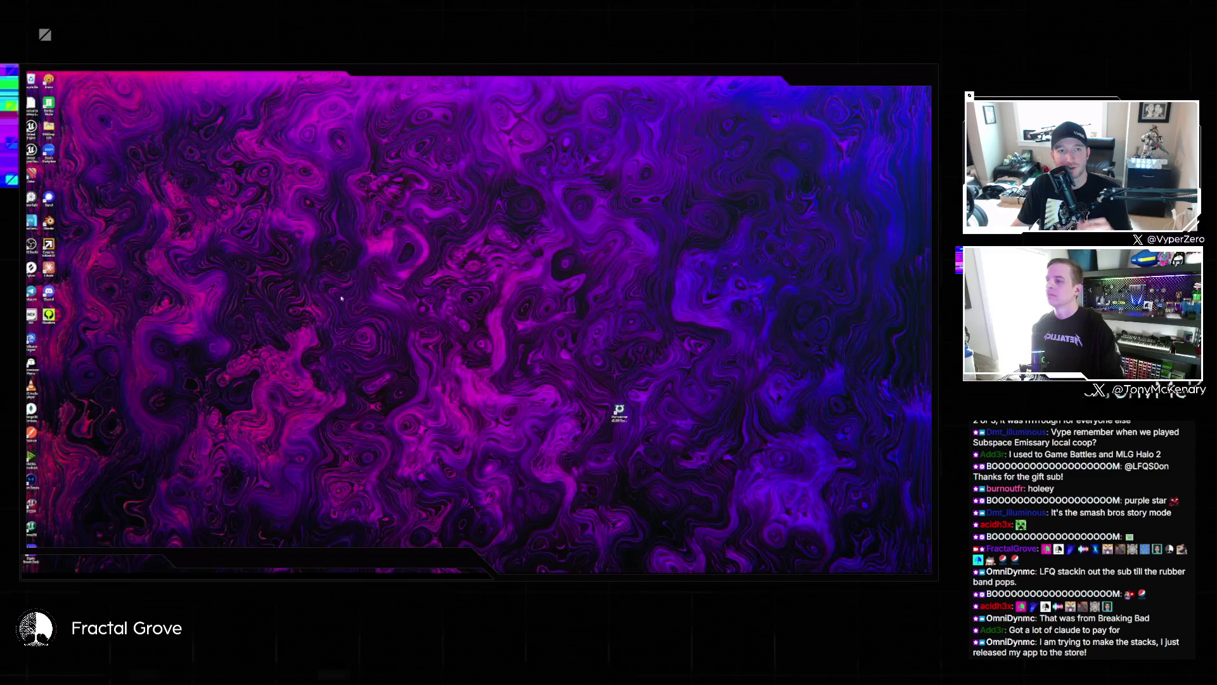
Step: Reopen the project from its desktop icon, preview the .uproject JSON, then close the folder window
{"action": "double_click", "coordinate": [620, 411]}
{"action": "left_click", "coordinate": [379, 369]}
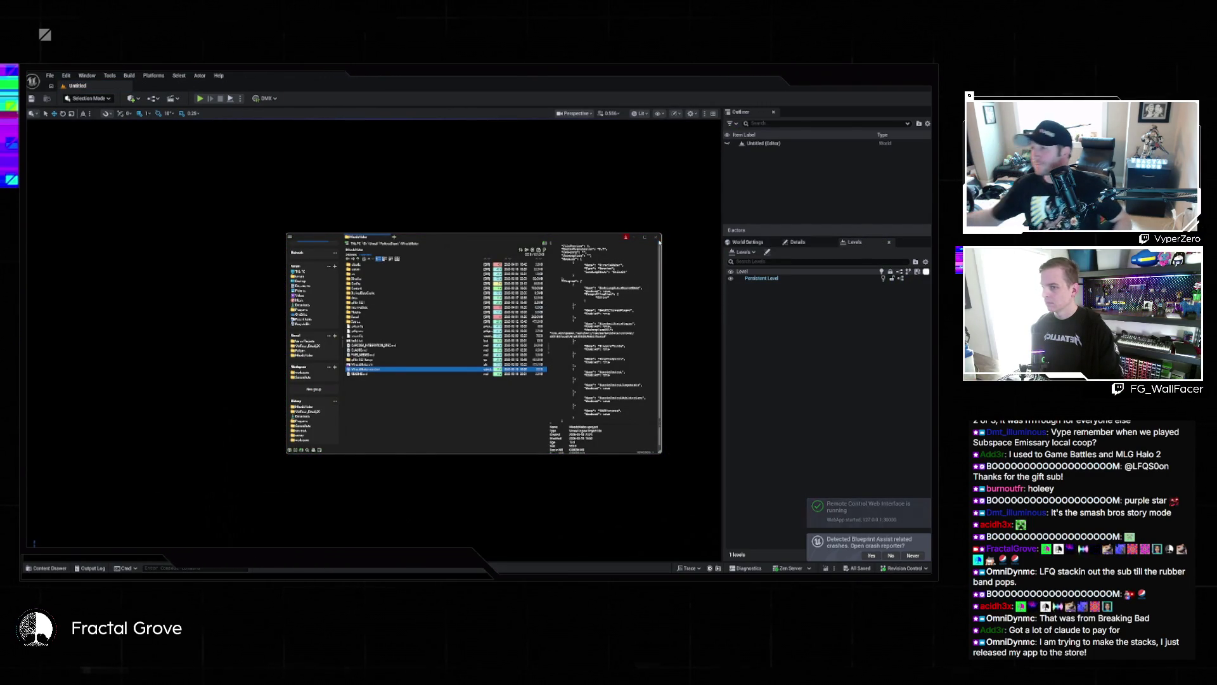
{"action": "left_click", "coordinate": [275, 190]}
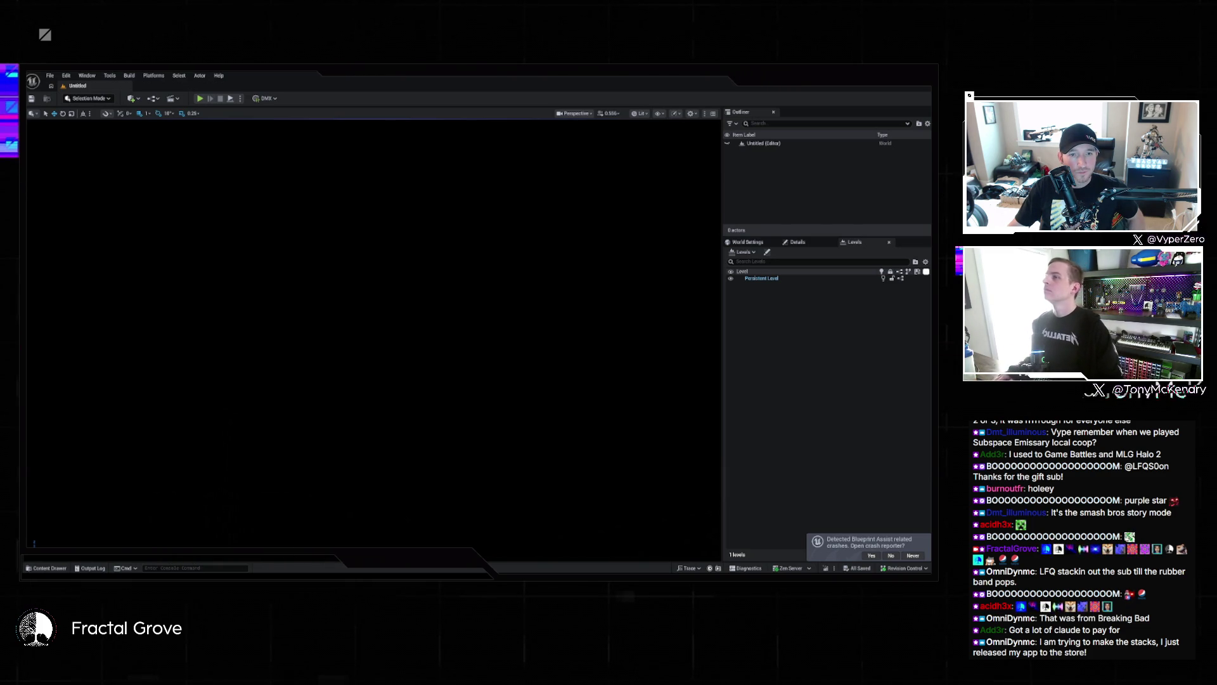
Step: Load the StreamerCube level from File > Recent Levels
{"action": "left_click", "coordinate": [49, 75]}
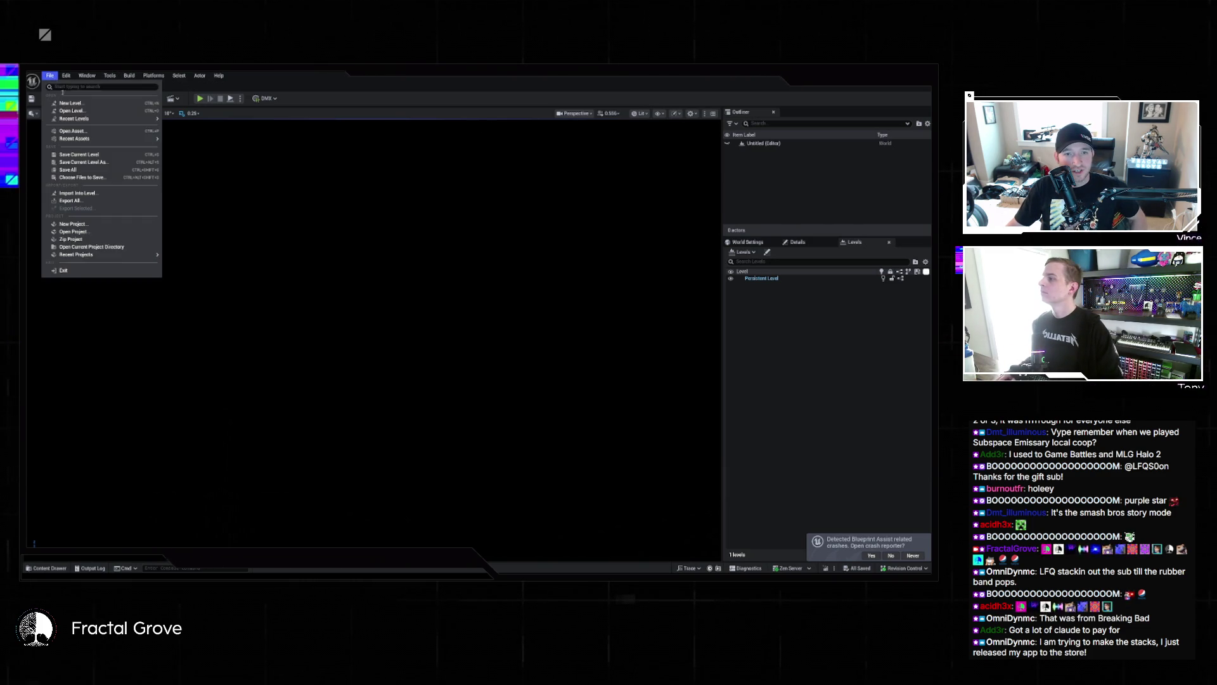
{"action": "mouse_move", "coordinate": [108, 119]}
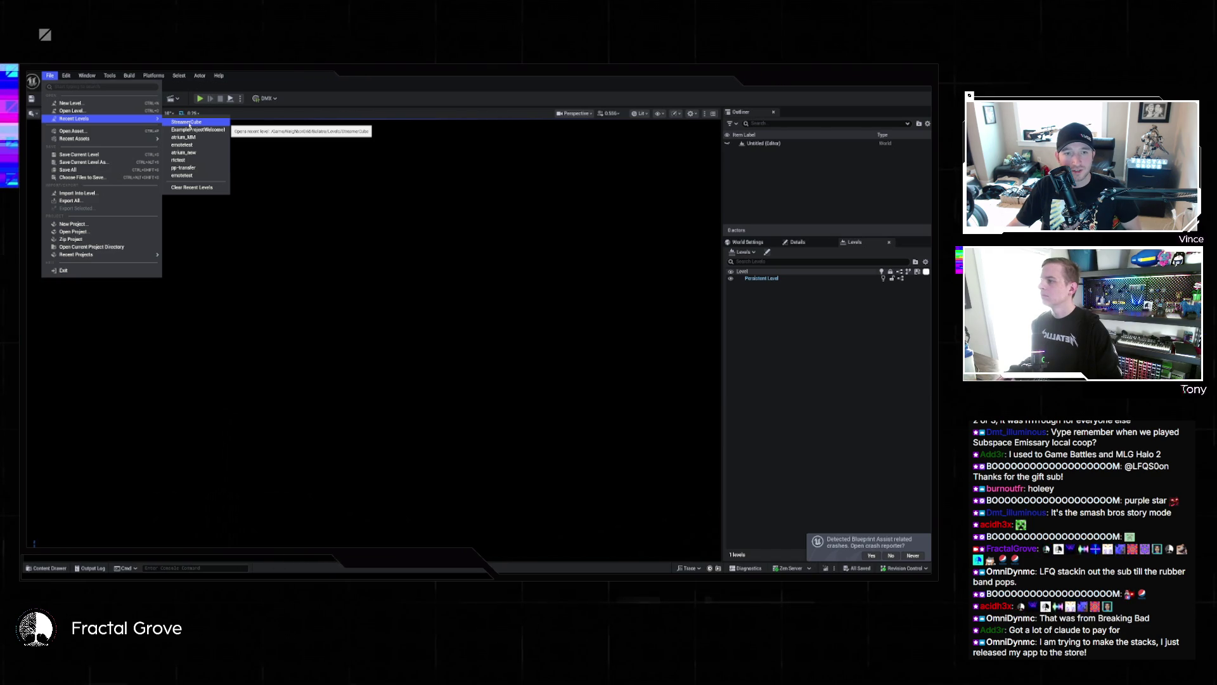
{"action": "left_click", "coordinate": [188, 124]}
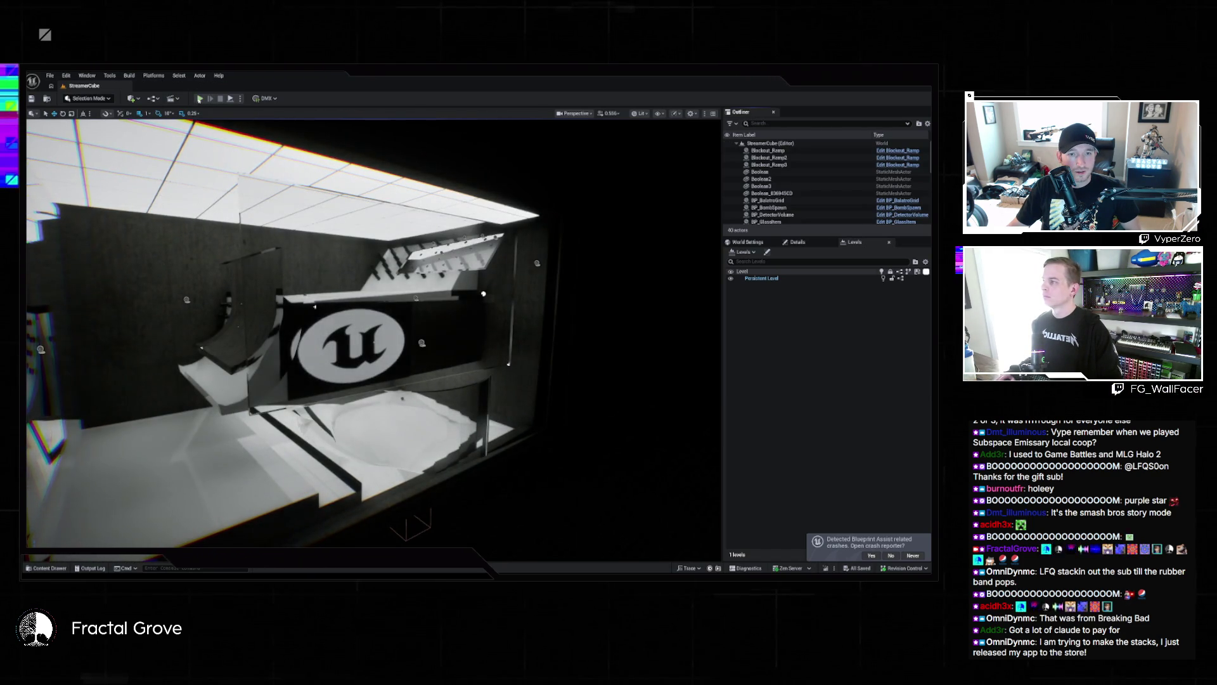
{"action": "key", "text": "alt+p"}
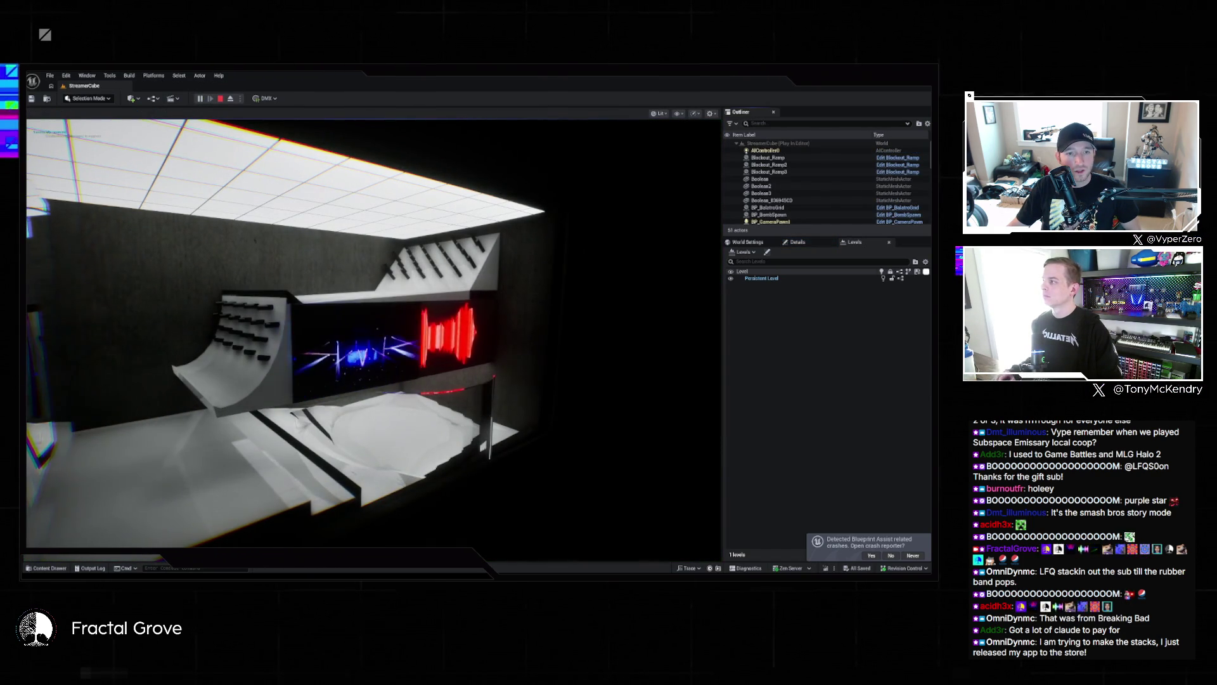
{"action": "key", "text": "super"}
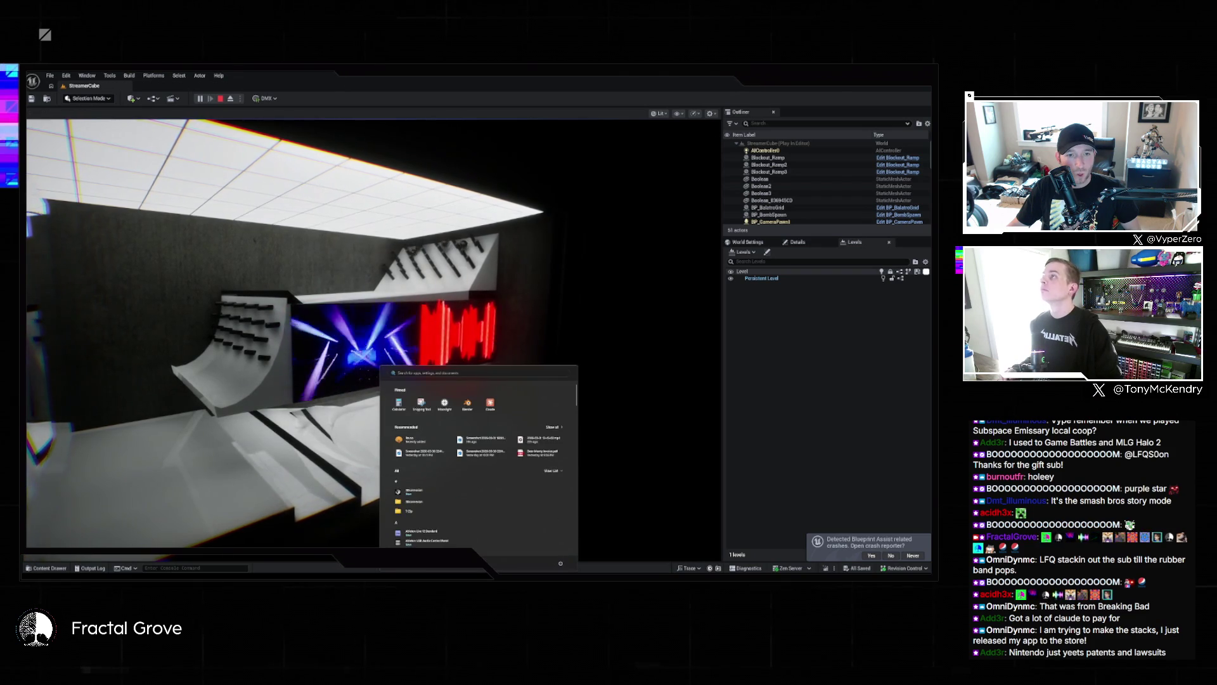
{"action": "key", "text": "Escape"}
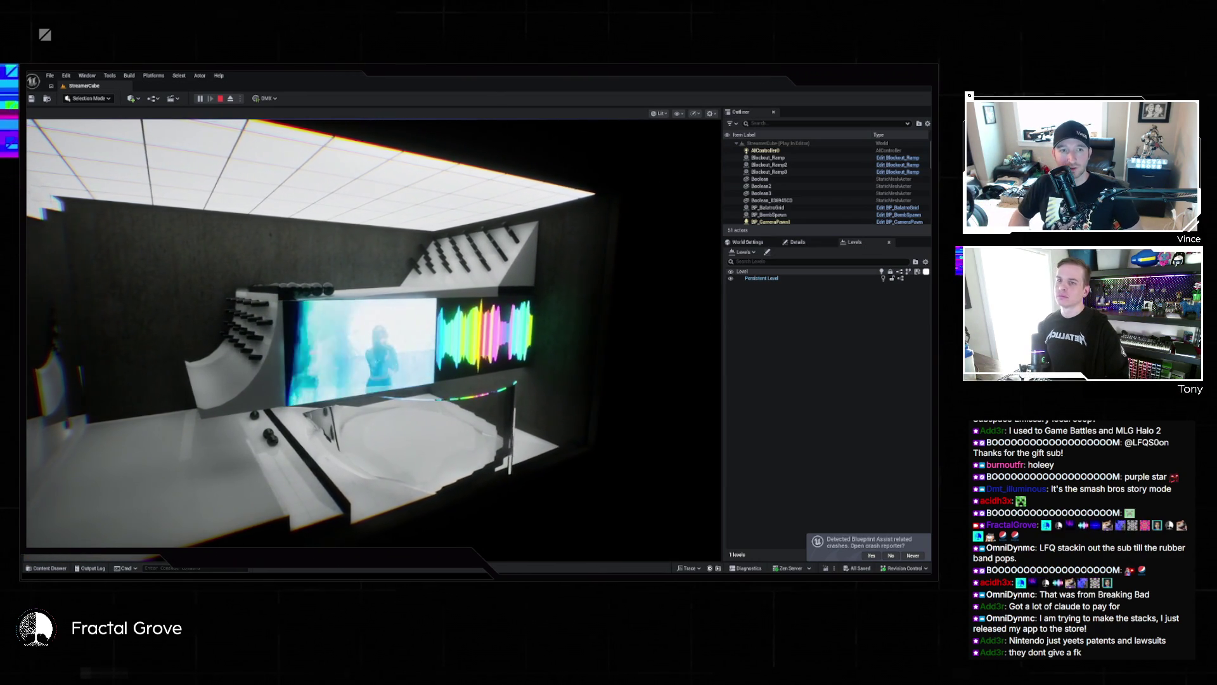
{"action": "key", "text": "Escape"}
{"action": "scroll", "coordinate": [899, 168], "scroll_direction": "down", "scroll_amount": 5}
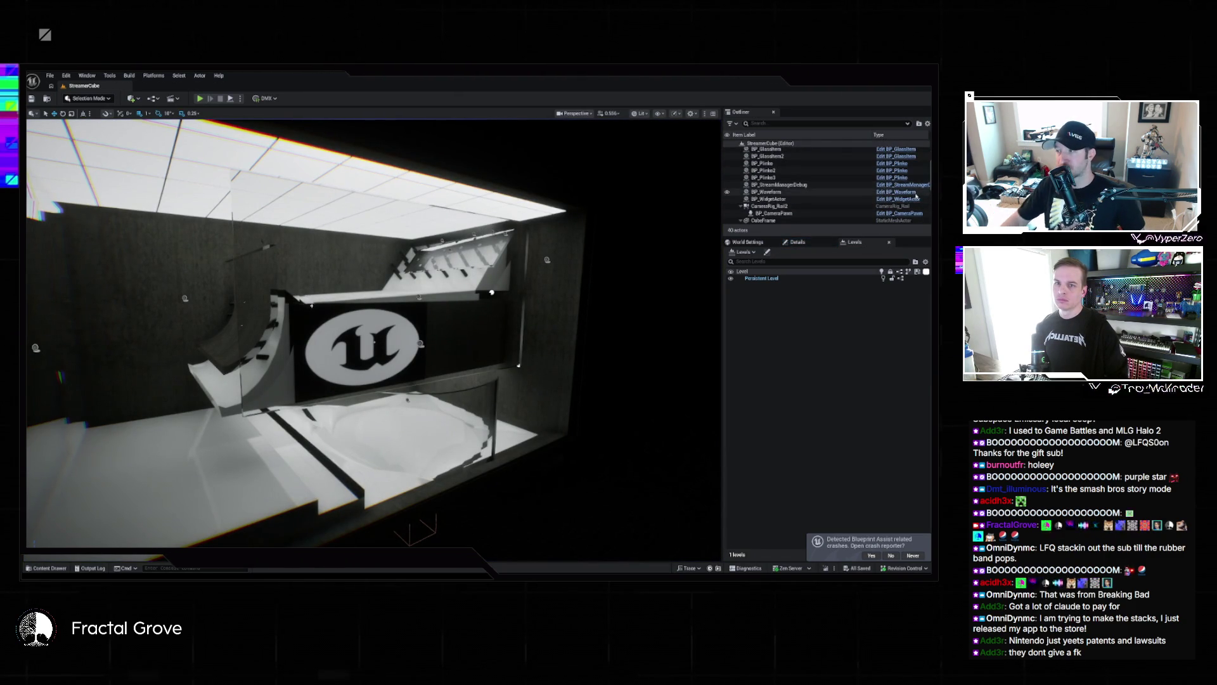
{"action": "scroll", "coordinate": [912, 187], "scroll_direction": "down", "scroll_amount": 5}
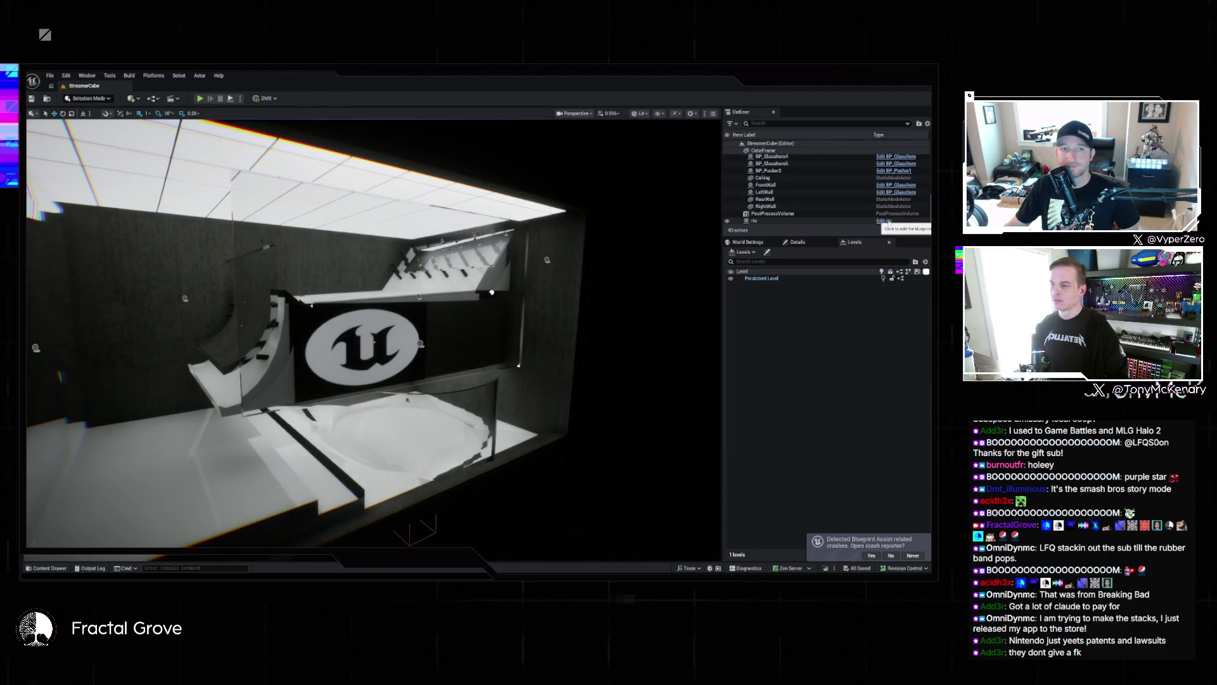
Step: Select the rtc actor, then return to the StreamerCube level
{"action": "left_click", "coordinate": [826, 222]}
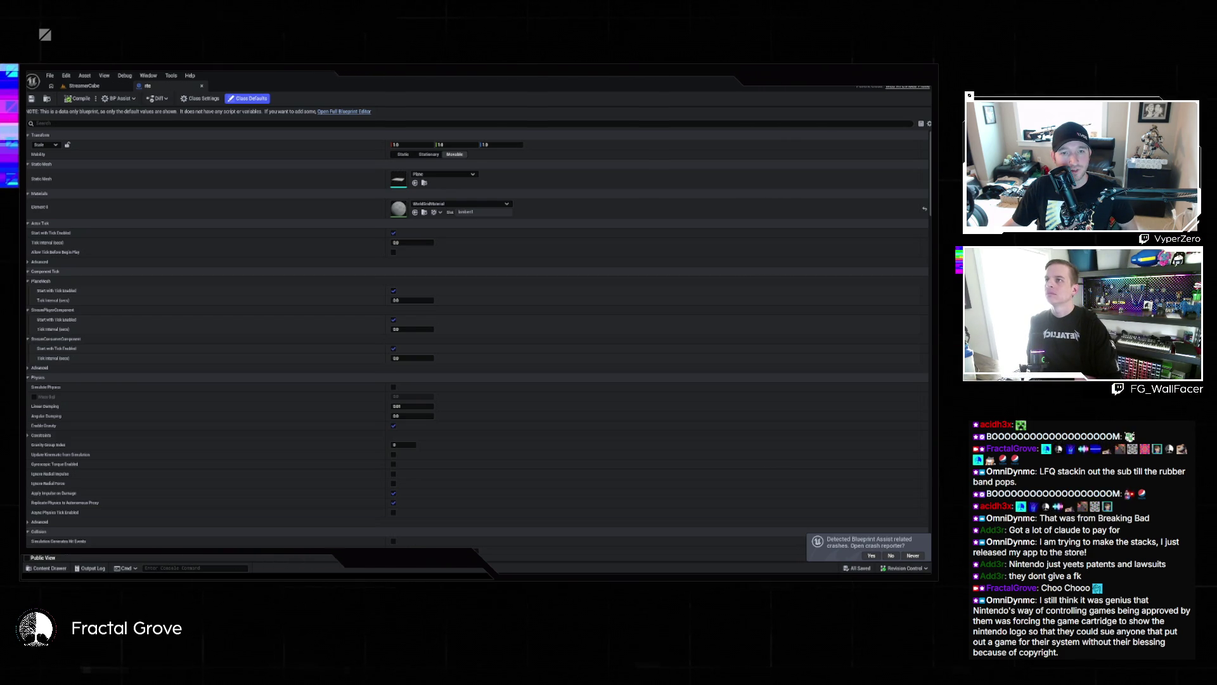
{"action": "left_click", "coordinate": [73, 87]}
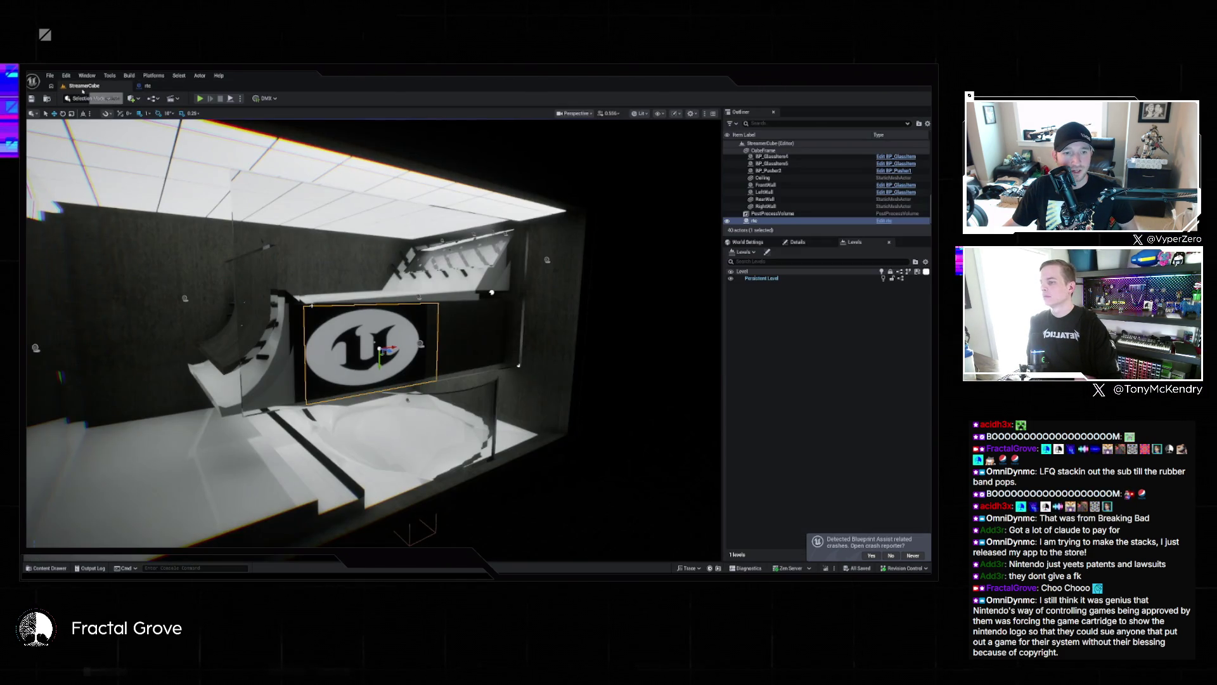
Step: Load the atrium_MM level from Recent Levels and start playing it in the editor with Alt+P
{"action": "left_click", "coordinate": [49, 76]}
{"action": "mouse_move", "coordinate": [84, 131]}
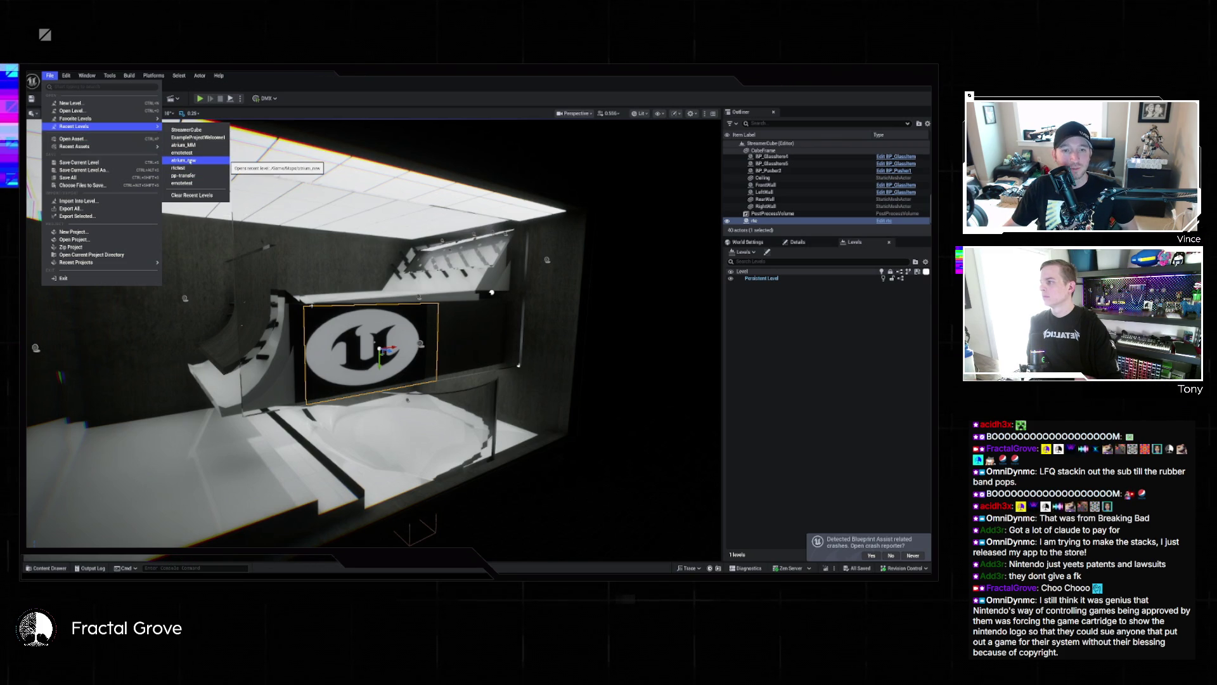
{"action": "left_click", "coordinate": [189, 161]}
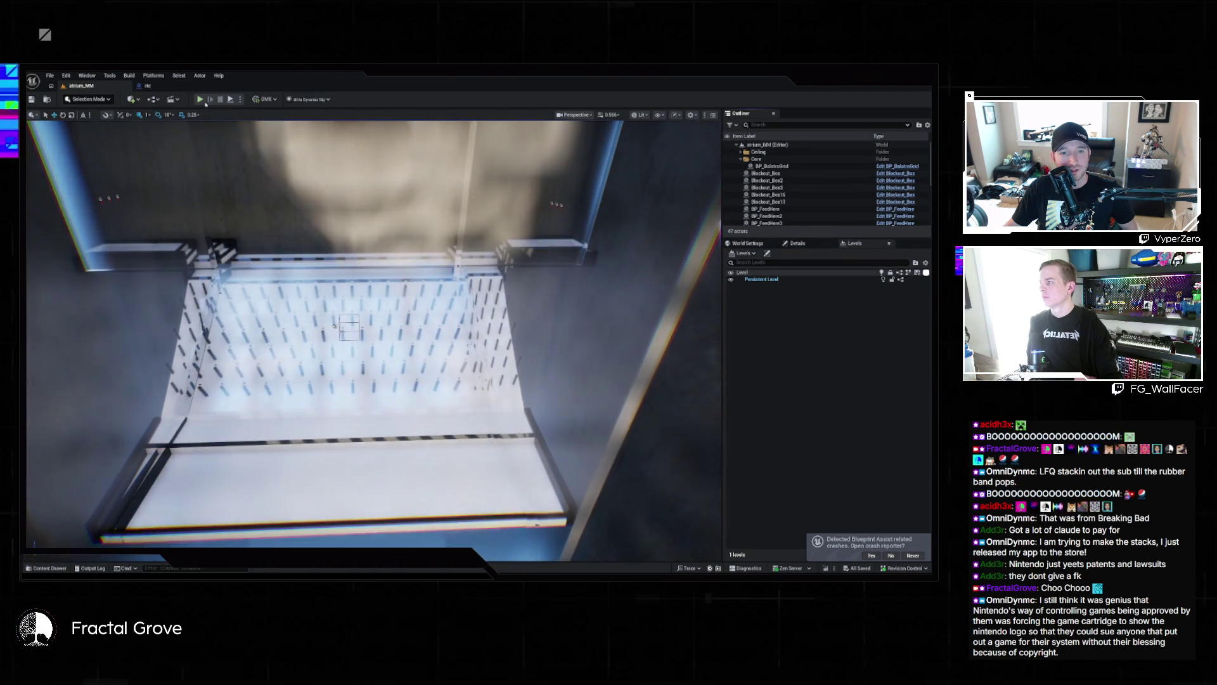
{"action": "key", "text": "alt+p"}
{"action": "left_click", "coordinate": [348, 208]}
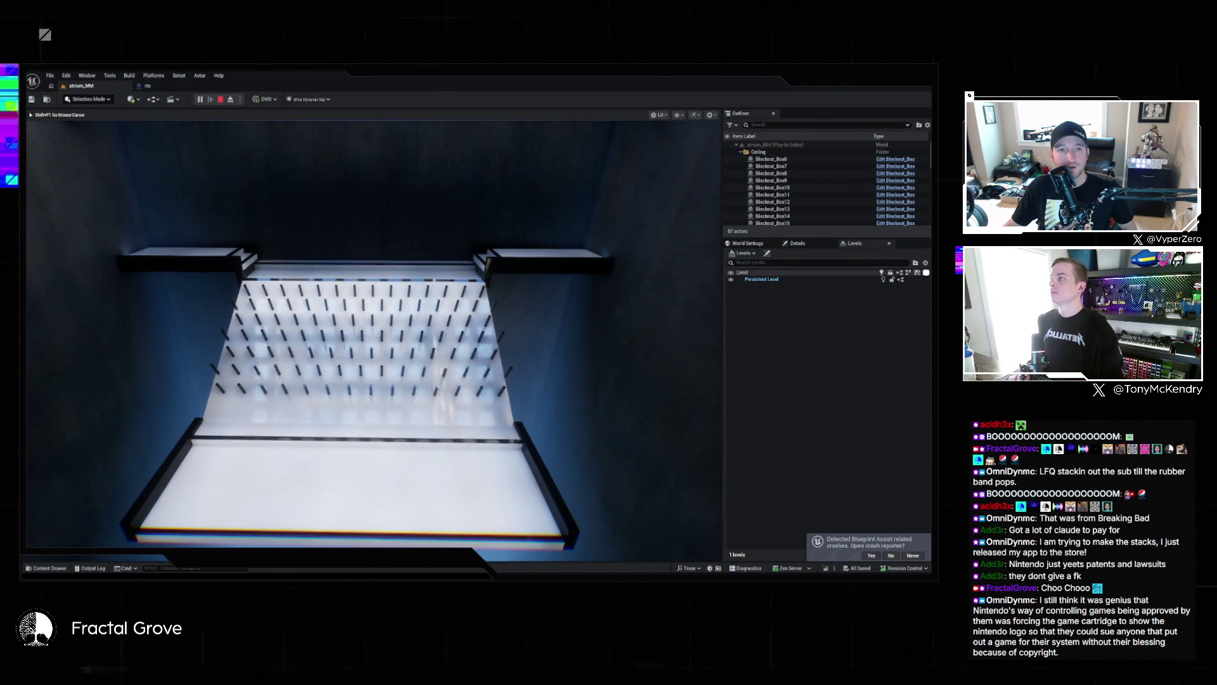
Step: Leave the running game with Escape, then switch the viewport to full-window with F11
{"action": "key", "text": "super"}
{"action": "key", "text": "Escape"}
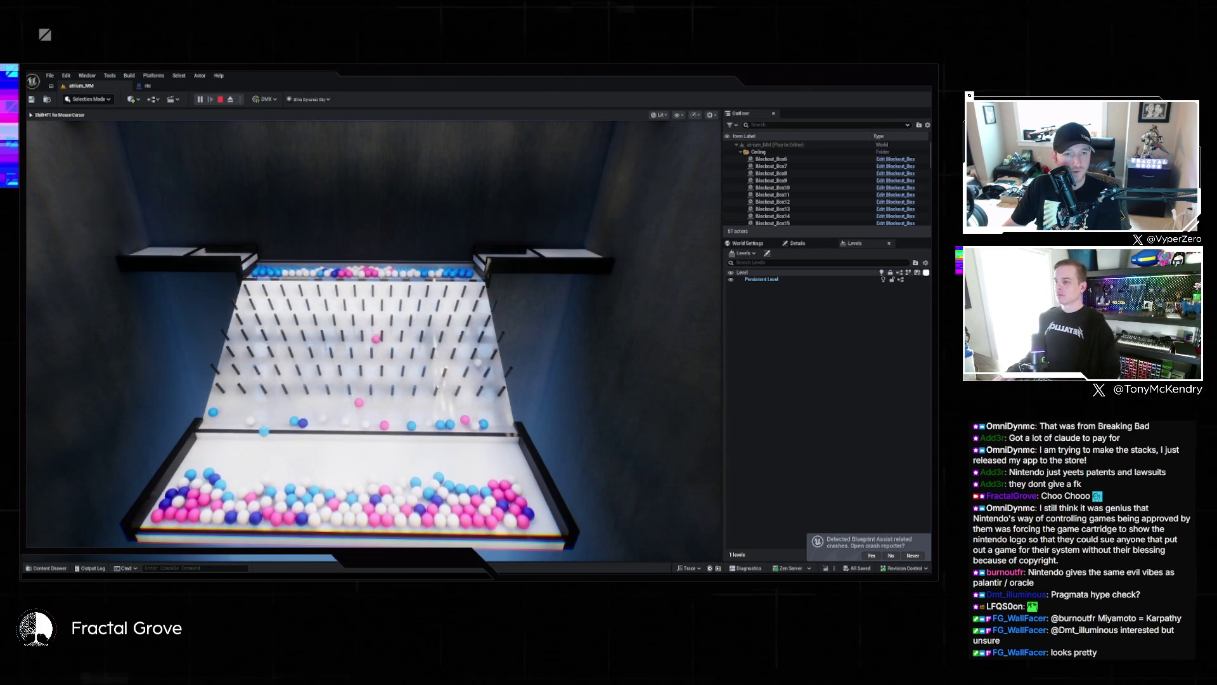
{"action": "key", "text": "F11"}
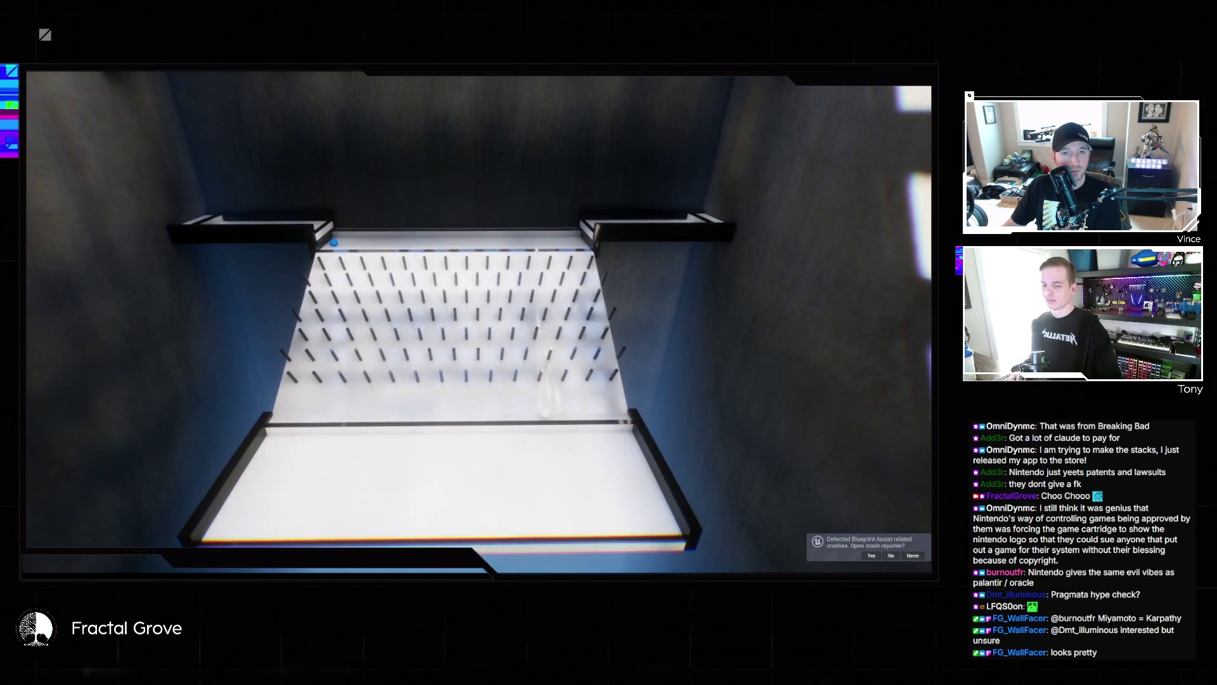
Step: Dismiss the Blueprint Assist crash notice, let the balls pile into the bin, then exit play
{"action": "key", "text": "super"}
{"action": "left_click", "coordinate": [891, 556]}
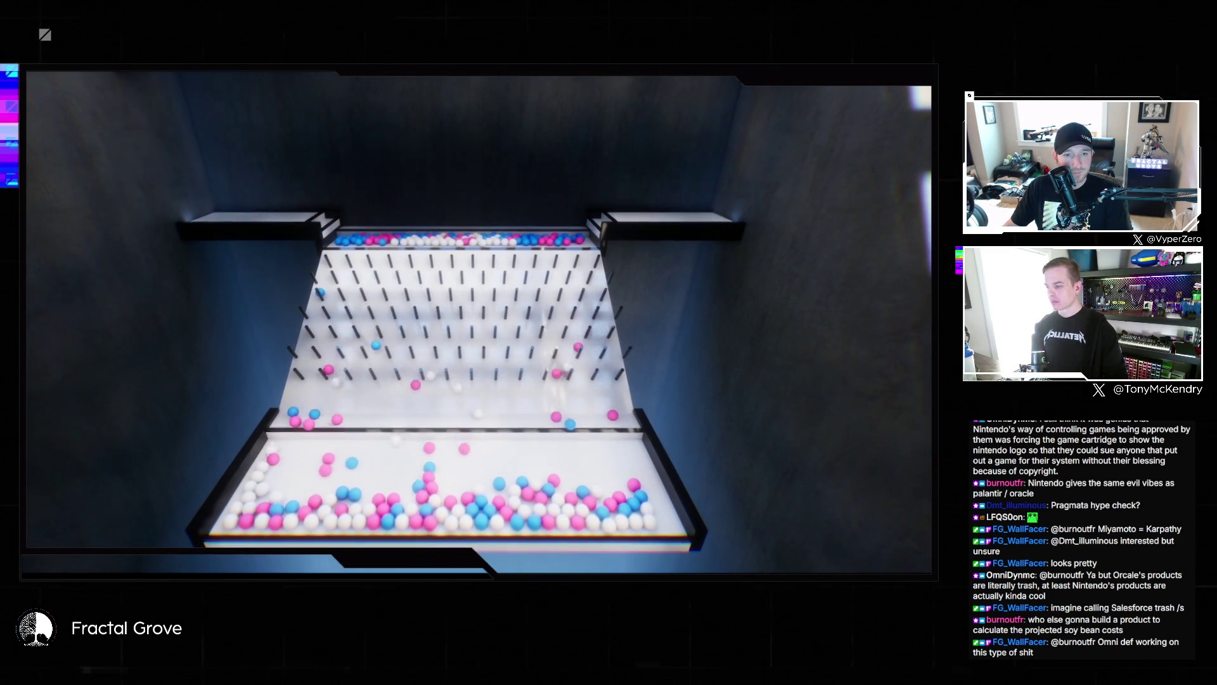
{"action": "key", "text": "super"}
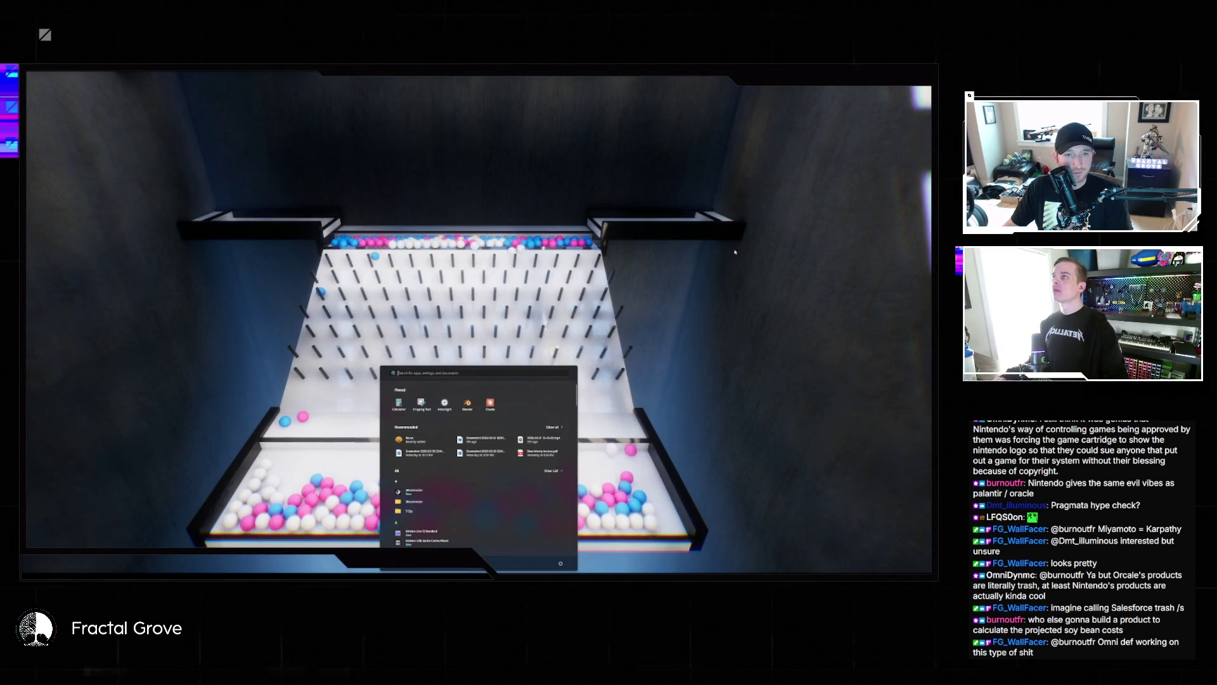
{"action": "key", "text": "Escape"}
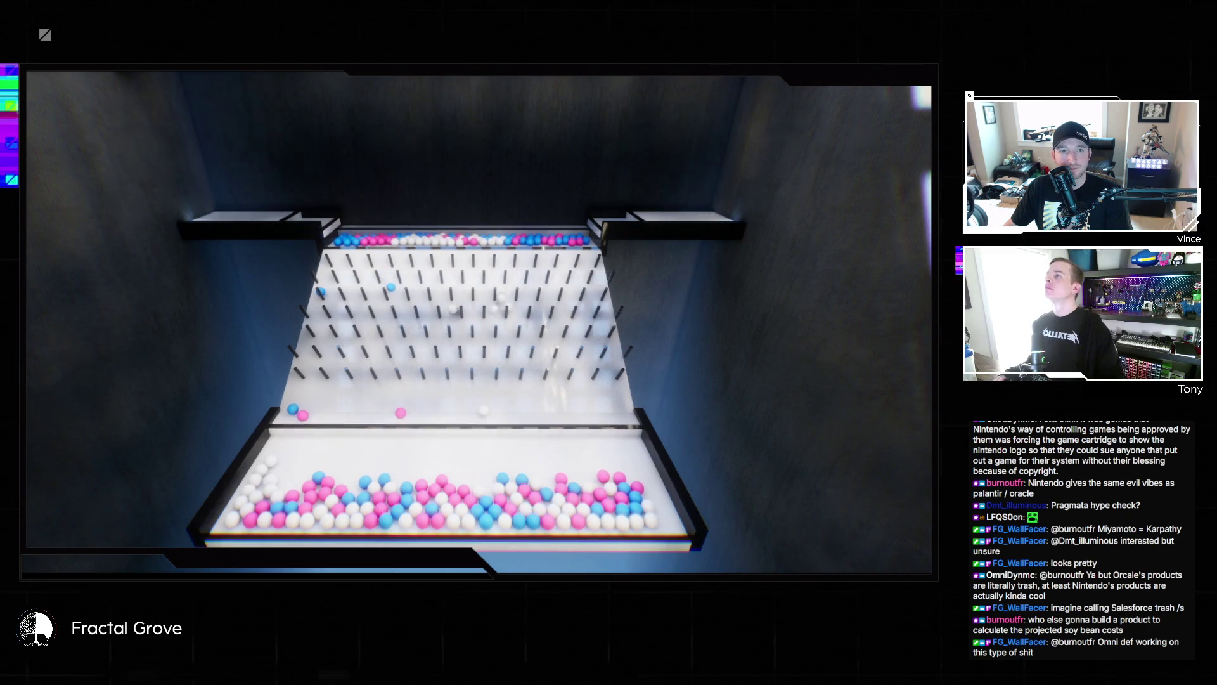